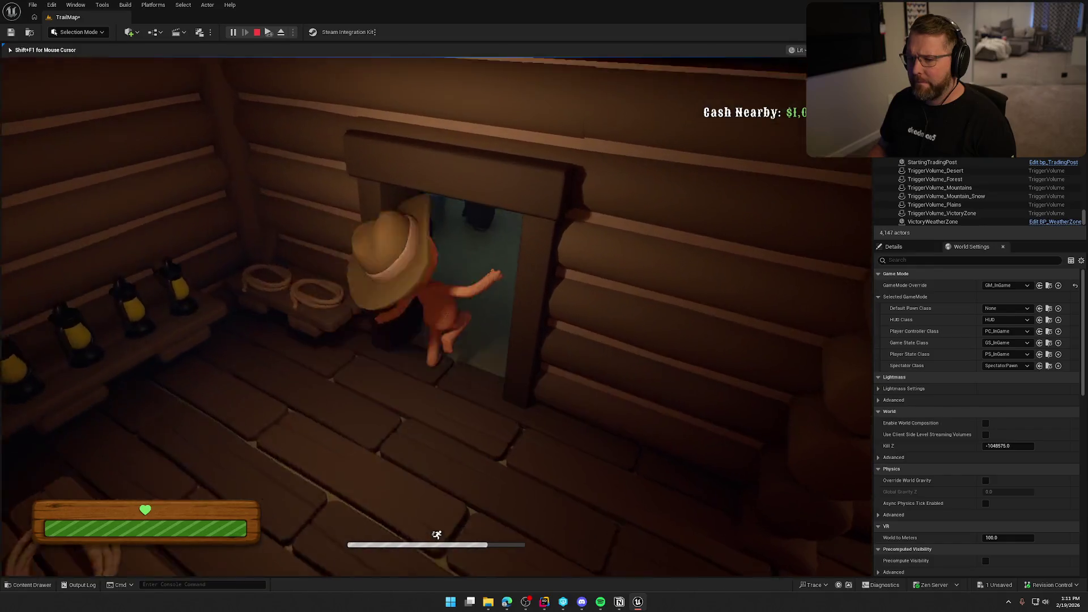
key("shift+w")
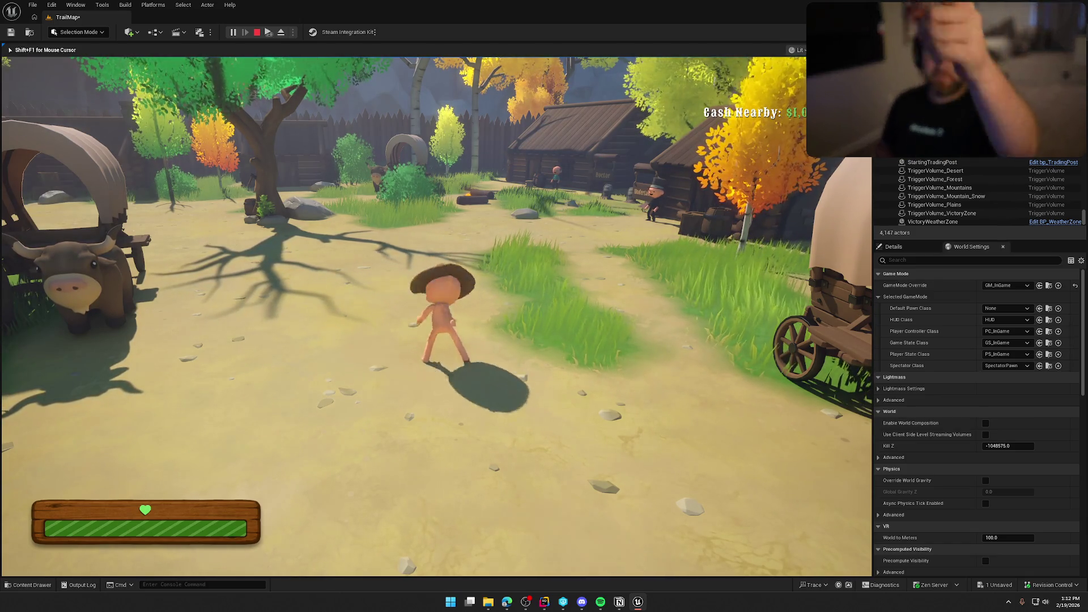
Sprint the character out of the cabin toward the wagon, then stop play with Esc.
mouse_move(436, 306)
key("shift+w")
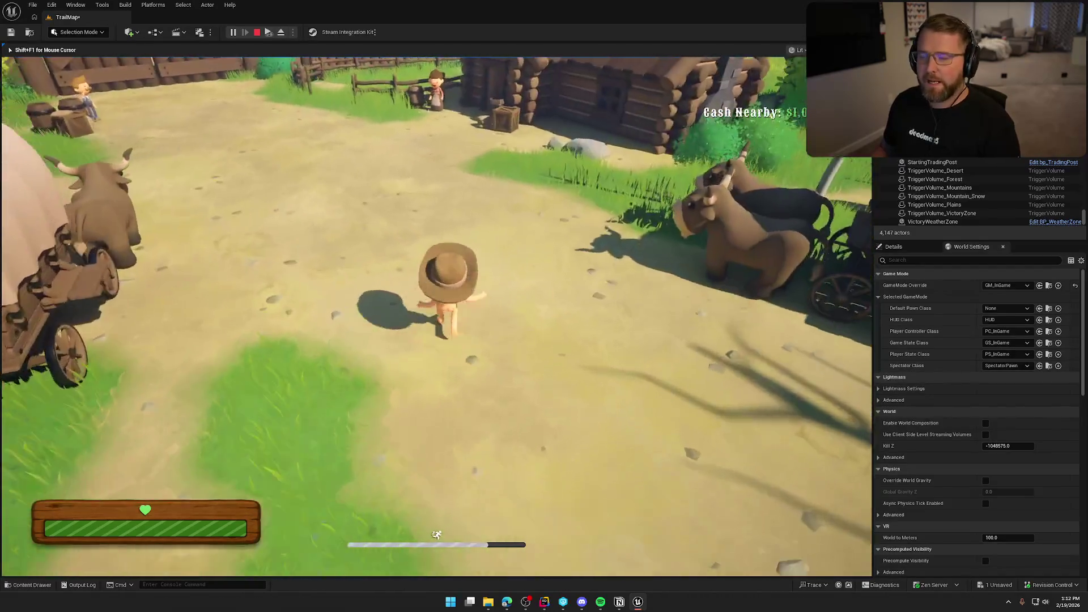
key("Escape")
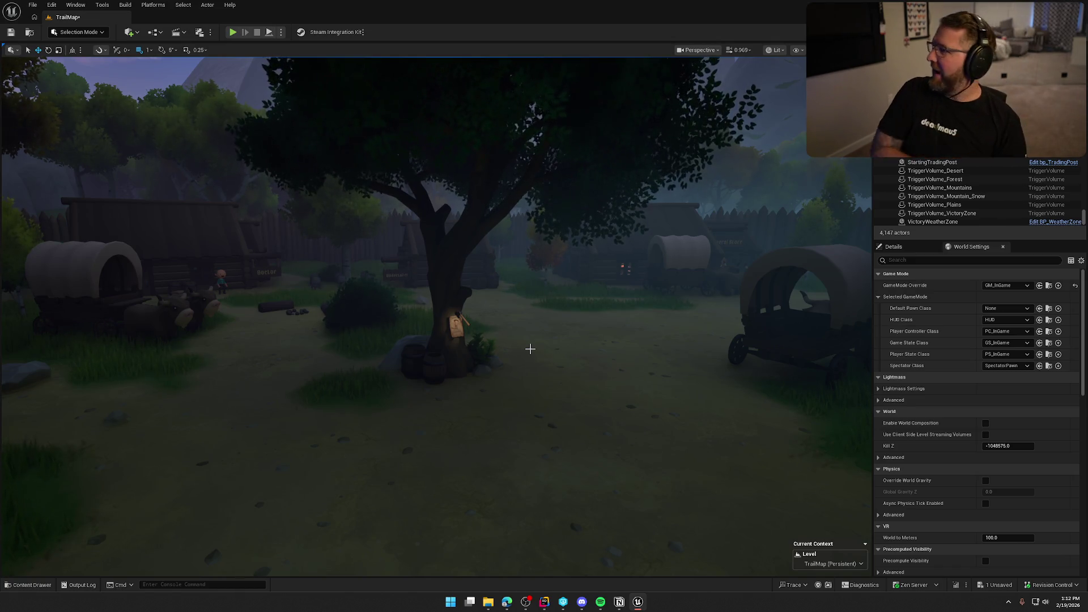
Fly the camera through the village past the oxen wagon to the covered wagon.
left_click_drag(587, 312, 513, 319)
left_click_drag(610, 337, 610, 337)
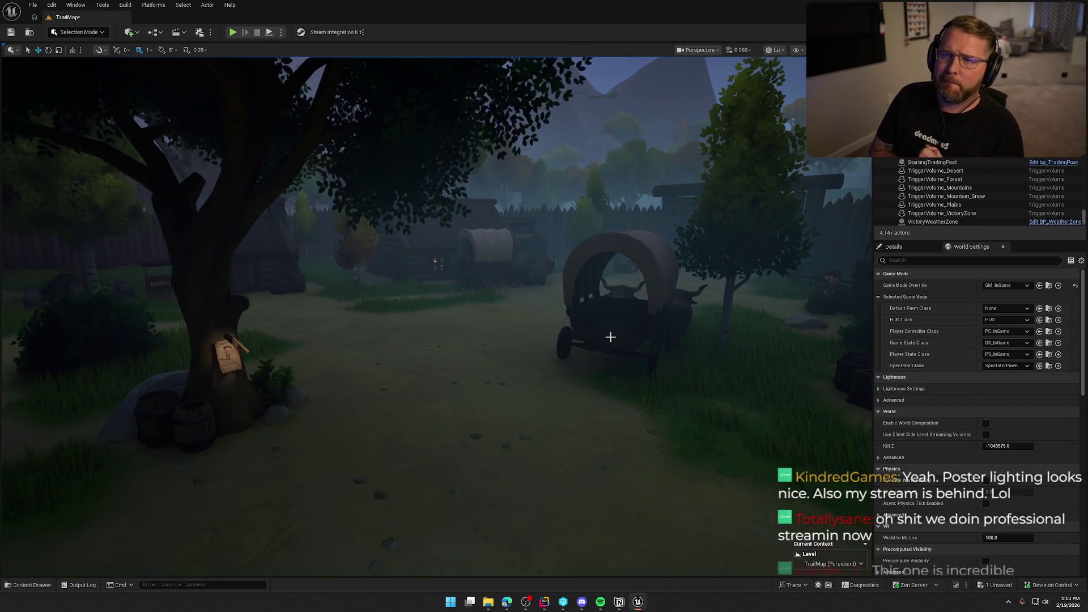
Pull the camera back and turn right so the poster tree sits centred between the wagons.
left_click_drag(649, 447, 597, 343)
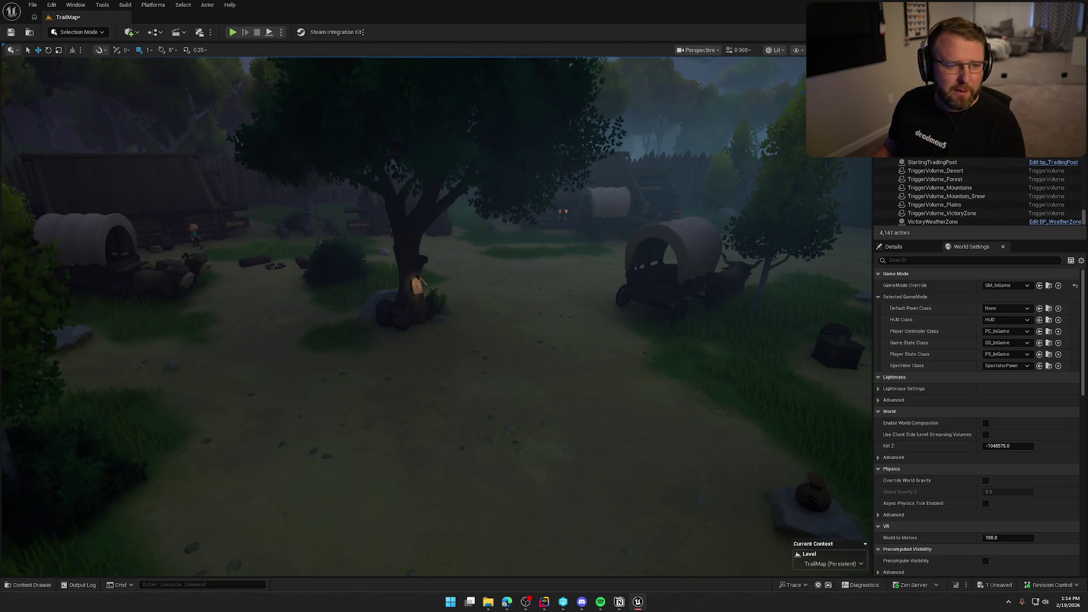
key("alt+Tab")
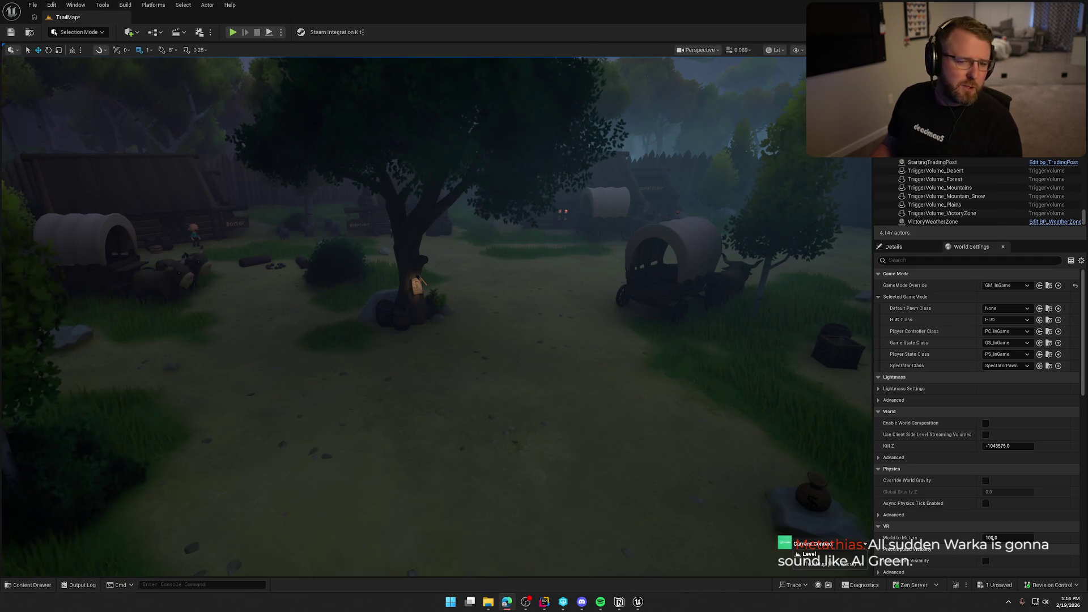
left_click_drag(396, 300, 422, 301)
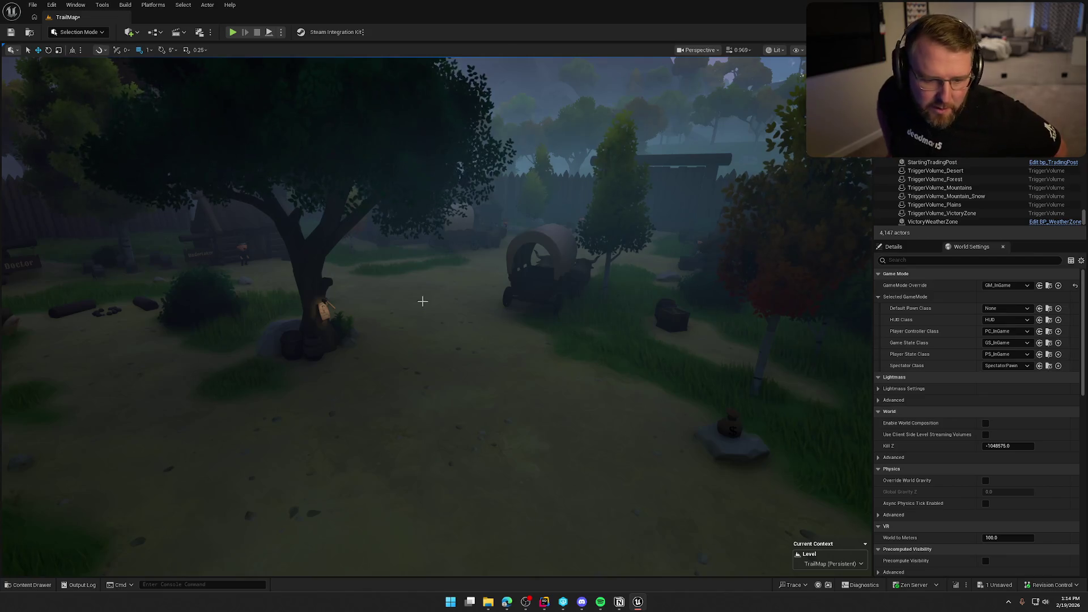
Turn right and fly forward until the poster tree and covered wagon fill the view.
left_click_drag(442, 292, 458, 288)
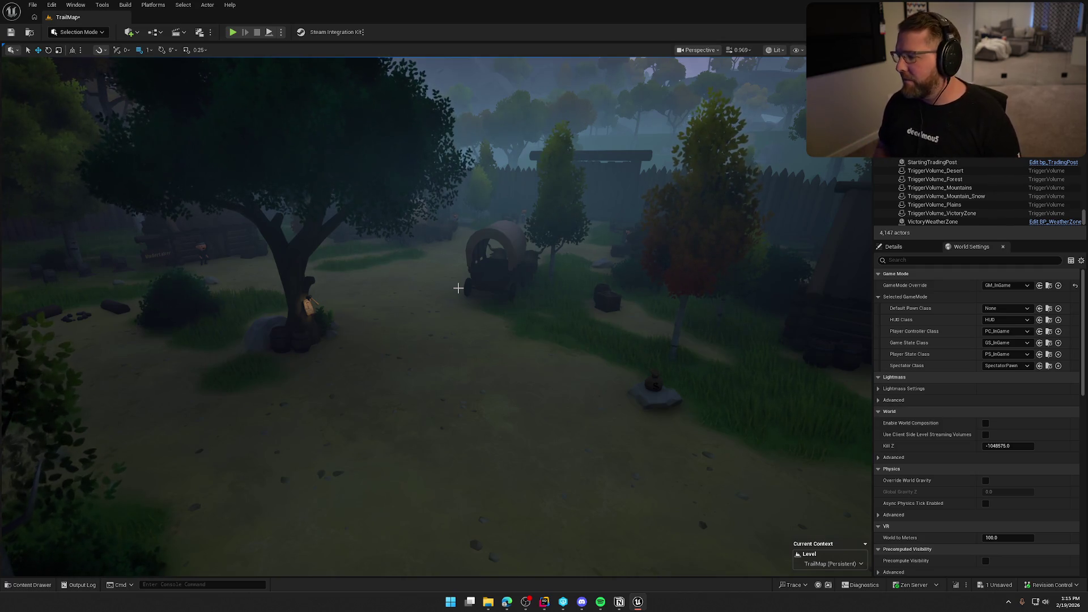
mouse_move(458, 288)
left_mouse_down()
mouse_move(434, 247)
mouse_move(448, 249)
mouse_move(457, 287)
left_mouse_up()
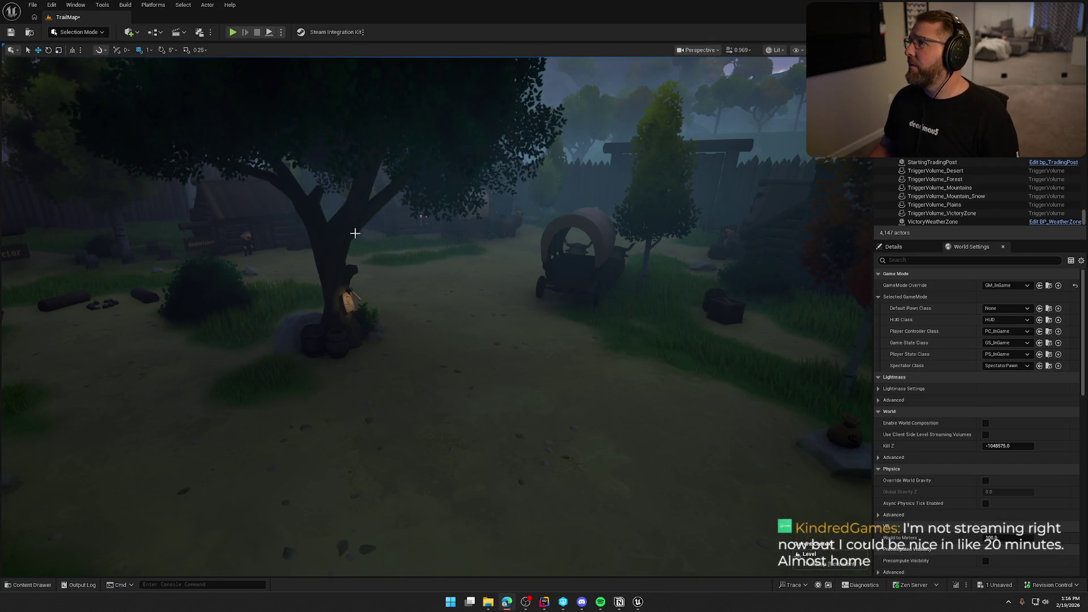
left_click_drag(496, 271, 495, 271)
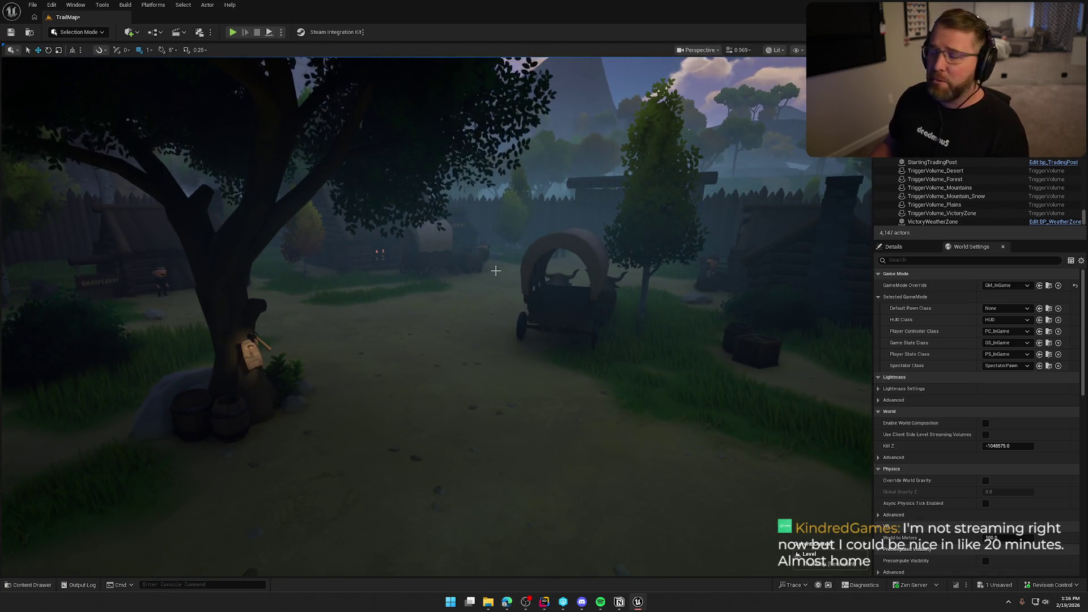